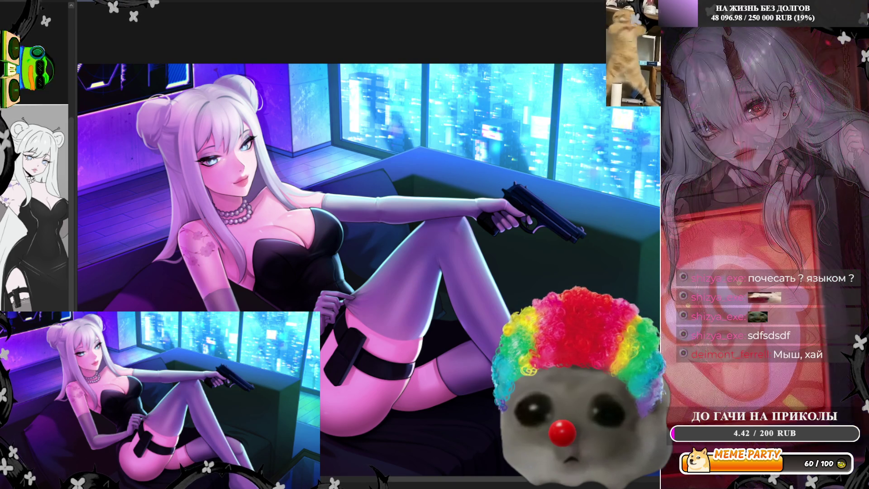
scroll(432, 236, up, 1)
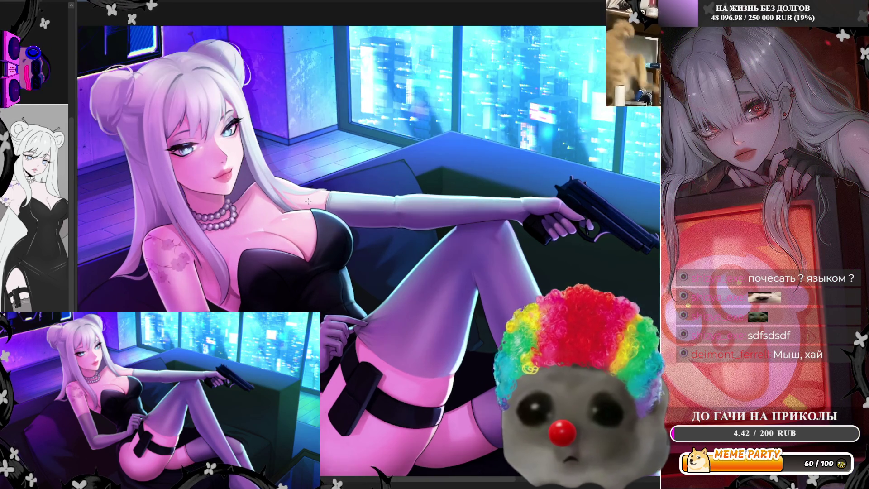
scroll(433, 236, up, 1)
scroll(433, 237, up, 1)
scroll(432, 237, up, 2)
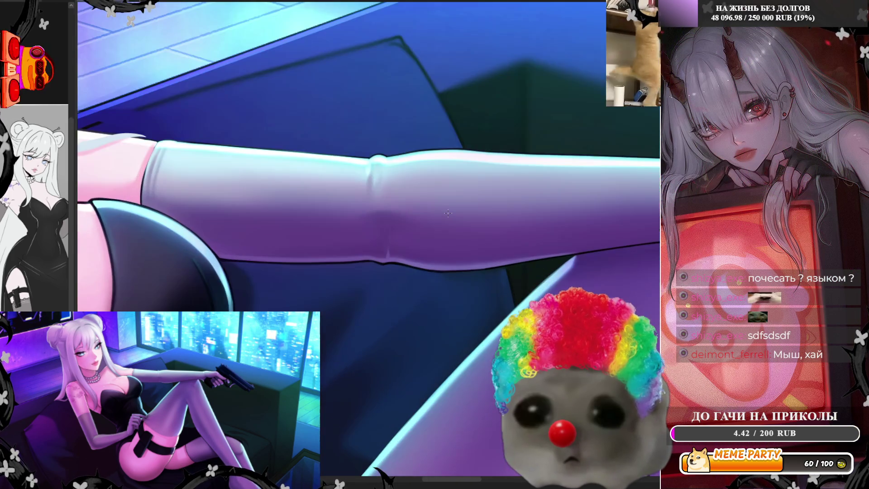
scroll(441, 234, down, 2)
scroll(448, 233, up, 2)
scroll(453, 232, up, 1)
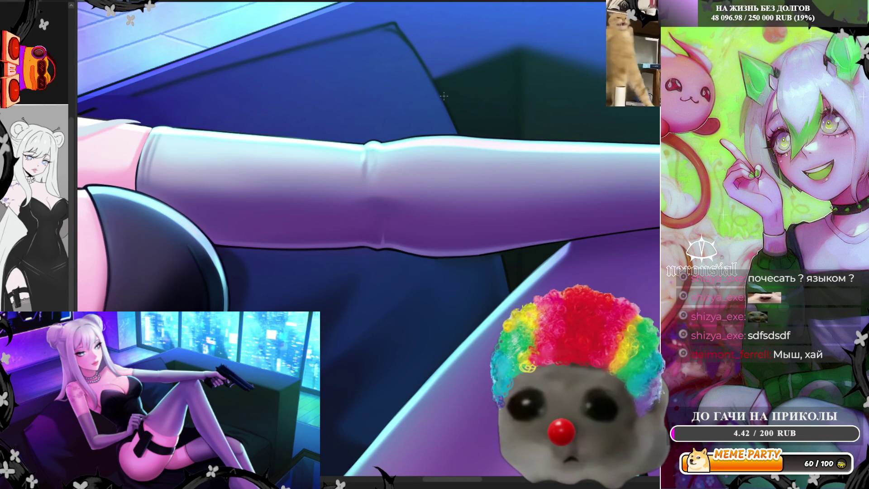
scroll(444, 223, down, 5)
scroll(444, 223, up, 2)
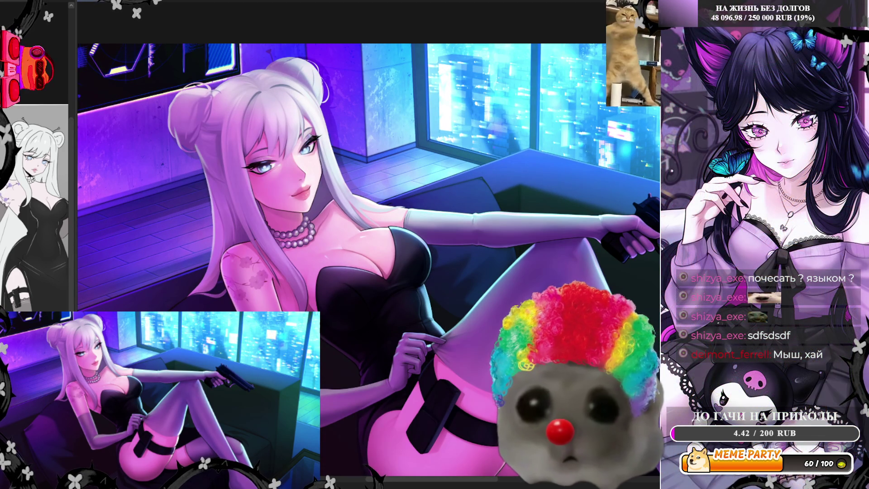
Step: Mirror the canvas view to check the eyes and facial shading while painting
key(m)
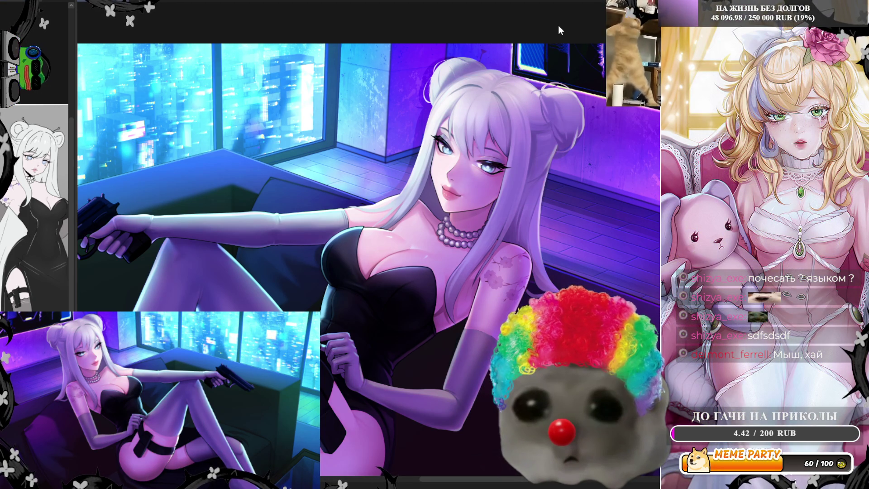
scroll(537, 197, down, 2)
scroll(538, 197, down, 2)
scroll(537, 171, up, 2)
scroll(537, 136, down, 1)
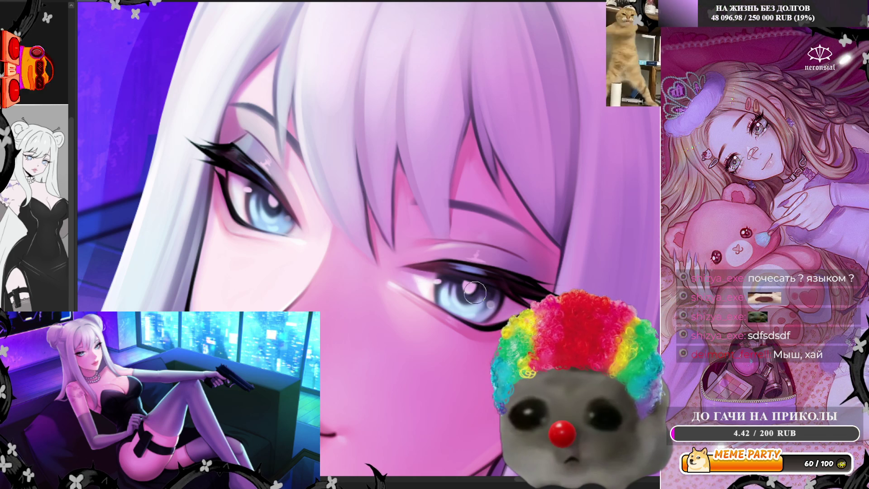
scroll(410, 261, down, 3)
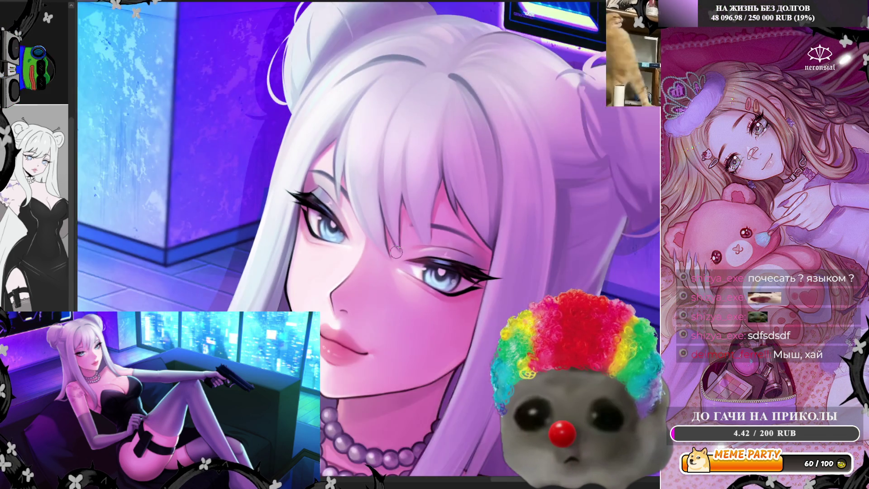
scroll(409, 262, down, 1)
scroll(415, 272, up, 2)
scroll(415, 272, up, 2)
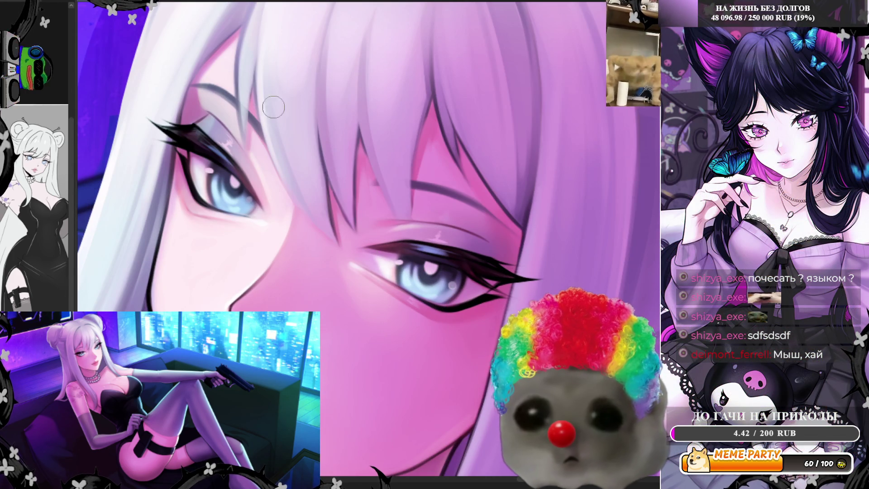
Step: Flip the canvas horizontally to check the face's eyes and proportions mirrored
key(m)
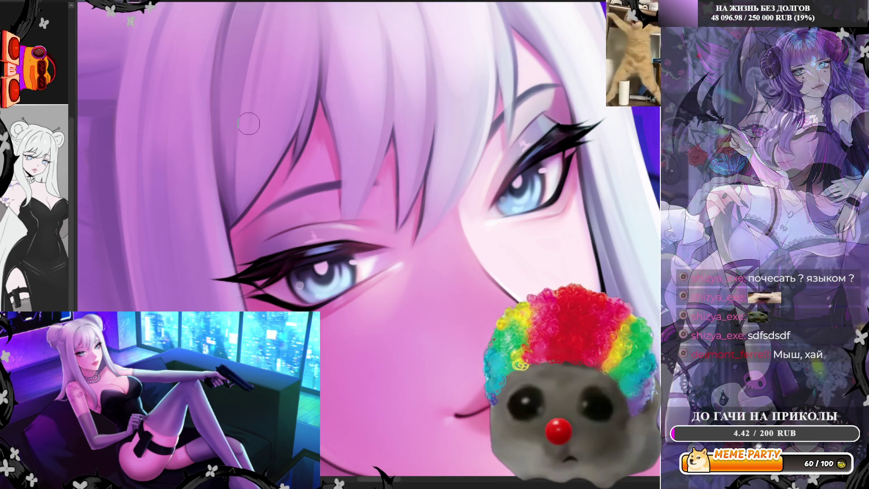
scroll(292, 169, down, 3)
scroll(319, 254, down, 1)
scroll(318, 253, down, 1)
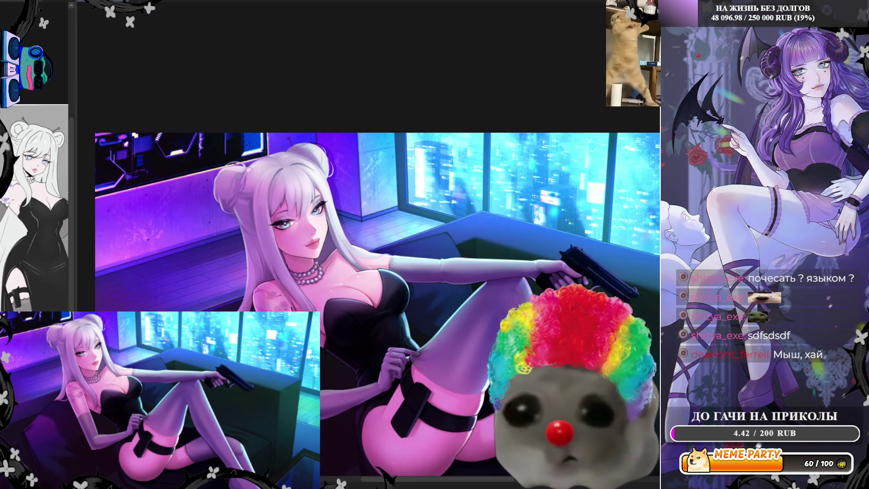
scroll(319, 253, down, 1)
scroll(285, 224, up, 1)
scroll(262, 198, up, 2)
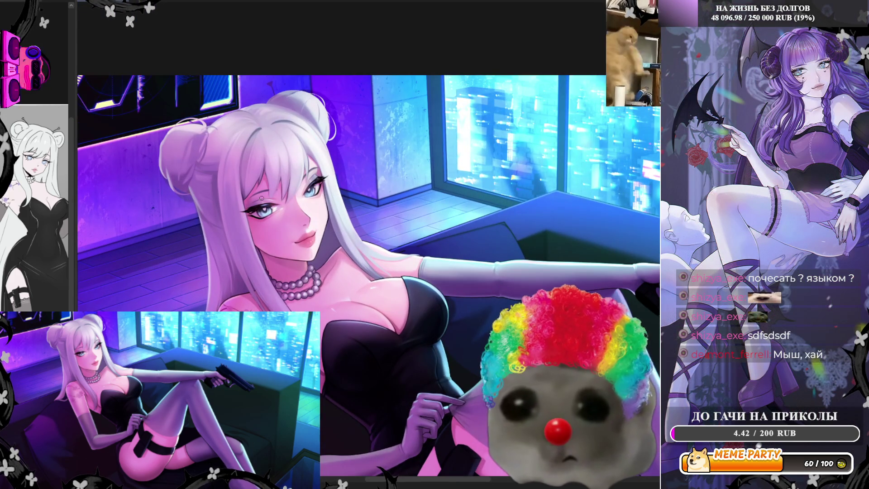
scroll(260, 197, up, 2)
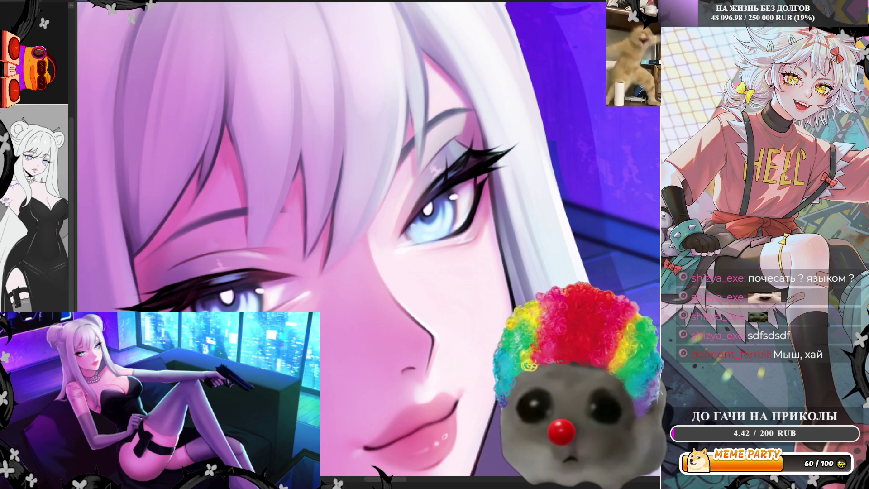
Step: Mirror the view horizontally before painting star-shaped sparkles in the blue eyes
key(h)
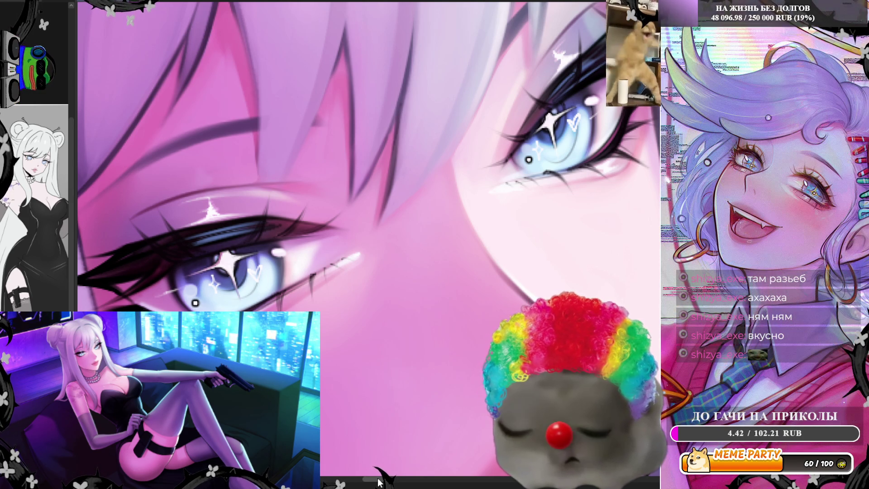
drag(514, 60, 361, 58)
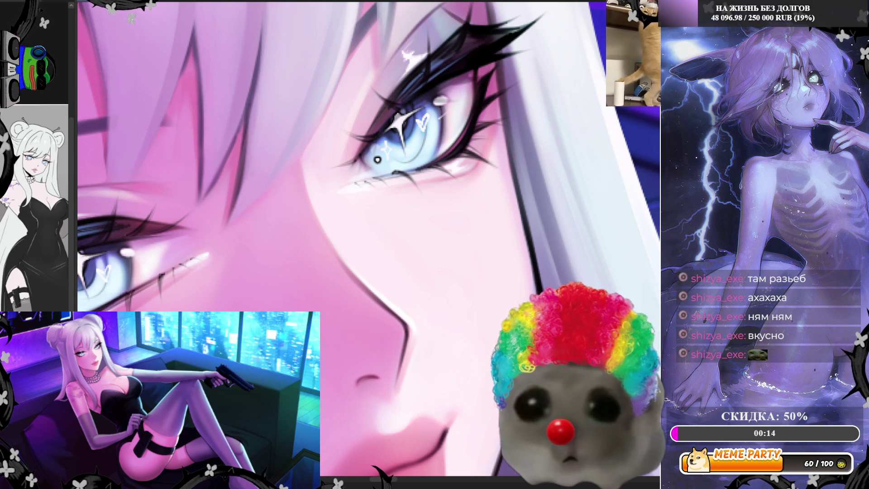
key(m)
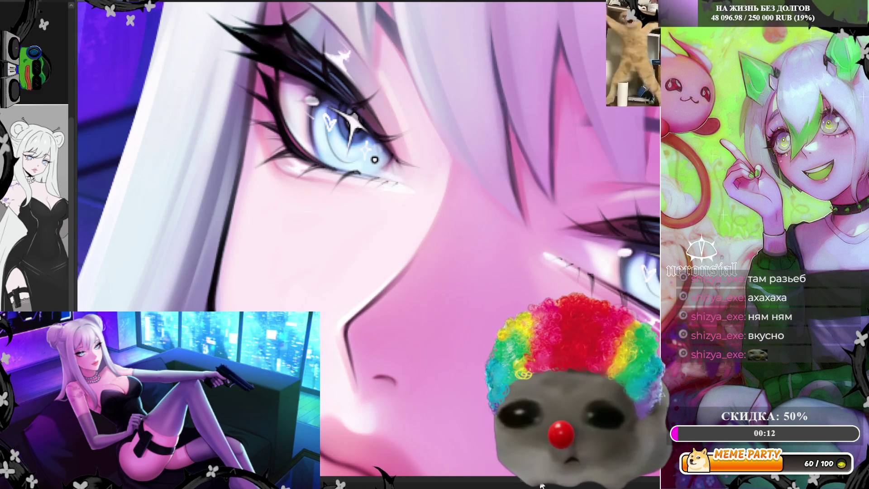
key(m)
scroll(181, 243, up, 3)
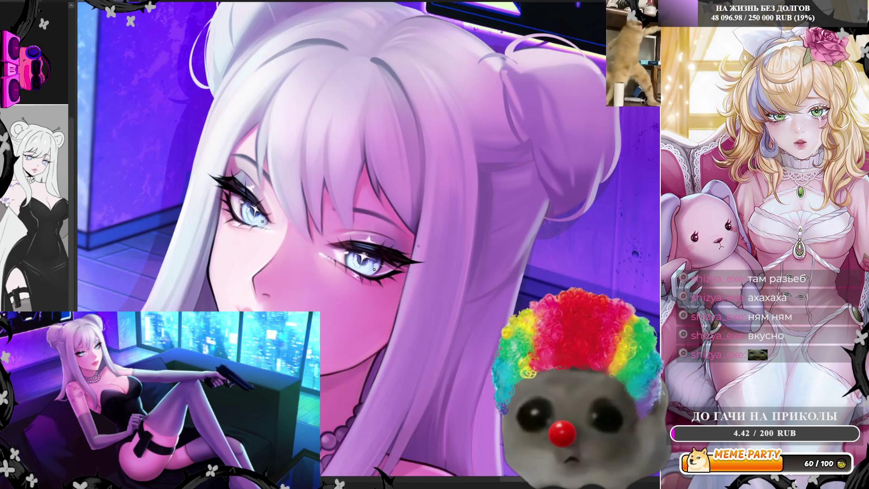
scroll(245, 188, up, 3)
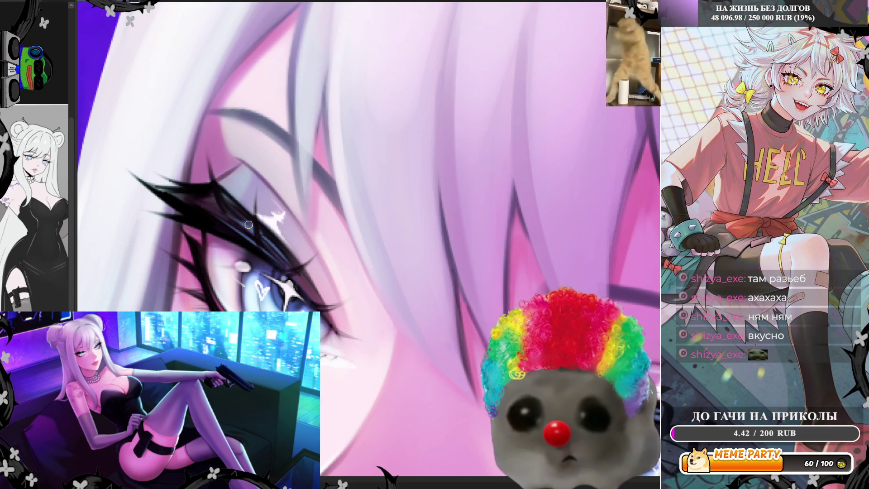
scroll(345, 315, down, 3)
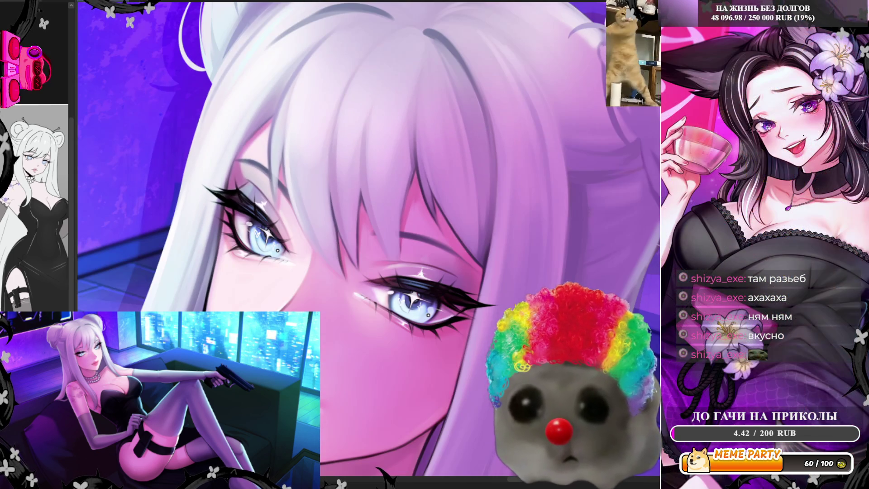
scroll(398, 258, up, 2)
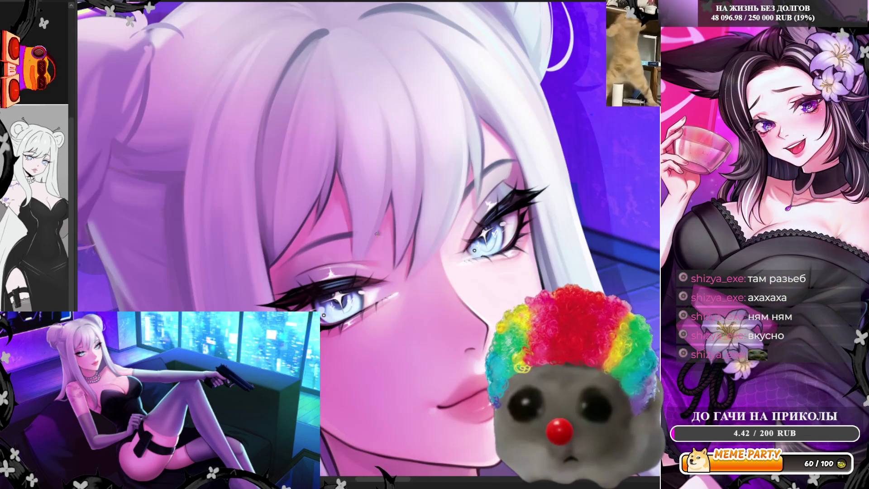
scroll(399, 258, up, 2)
scroll(398, 257, up, 1)
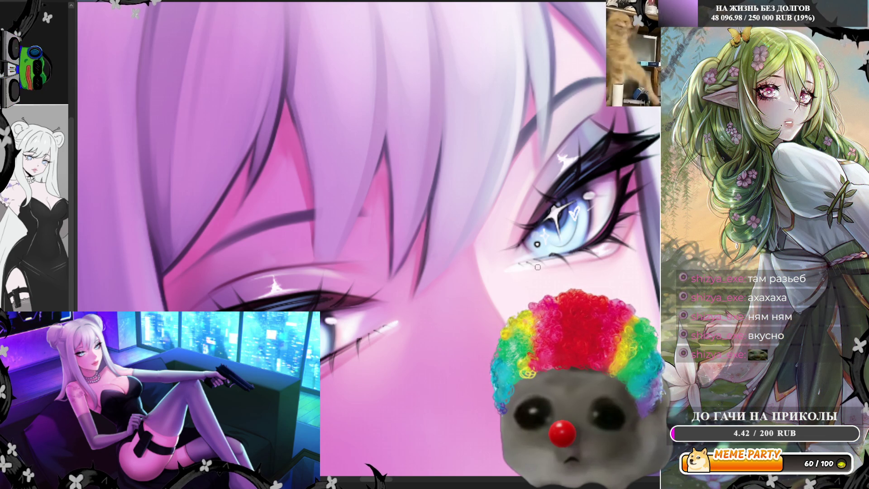
scroll(534, 265, down, 2)
scroll(417, 222, down, 1)
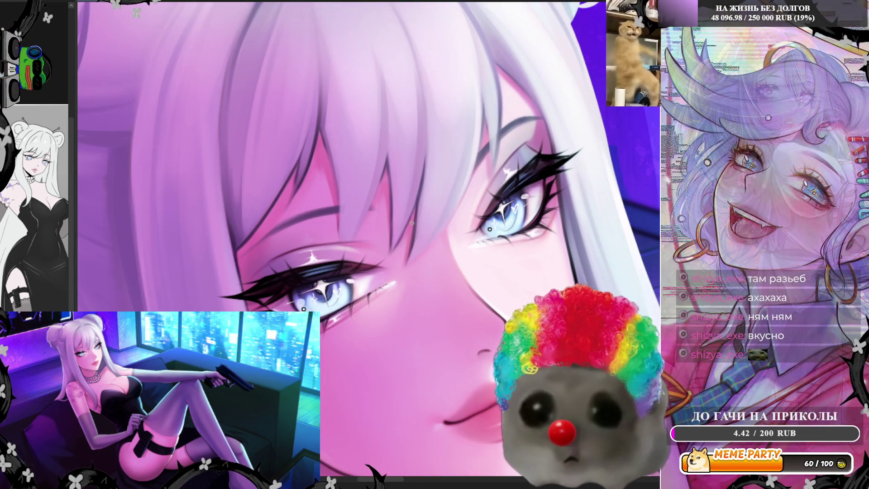
scroll(417, 223, up, 1)
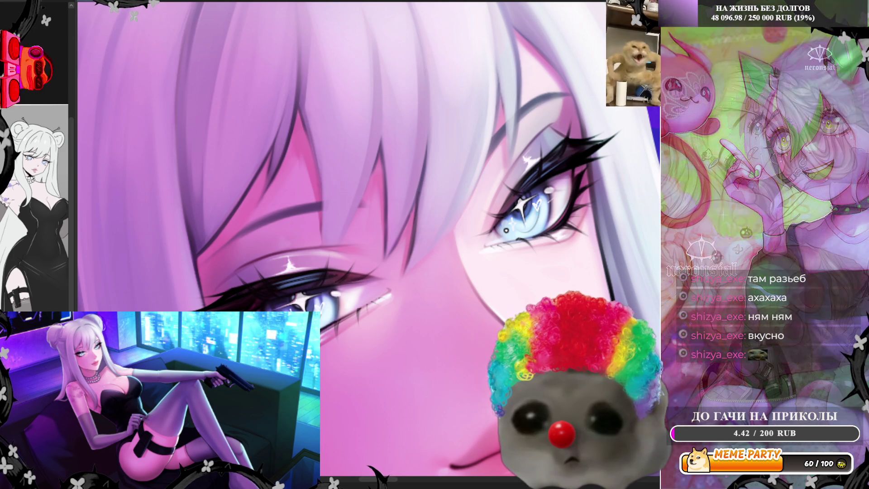
scroll(378, 279, down, 2)
scroll(363, 217, down, 3)
scroll(363, 218, up, 1)
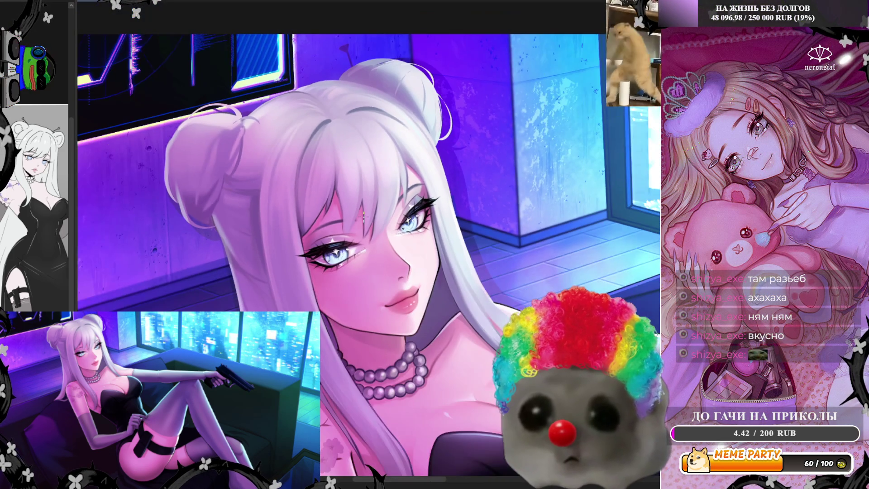
scroll(370, 224, up, 1)
scroll(380, 234, up, 1)
scroll(392, 245, up, 1)
scroll(392, 245, up, 2)
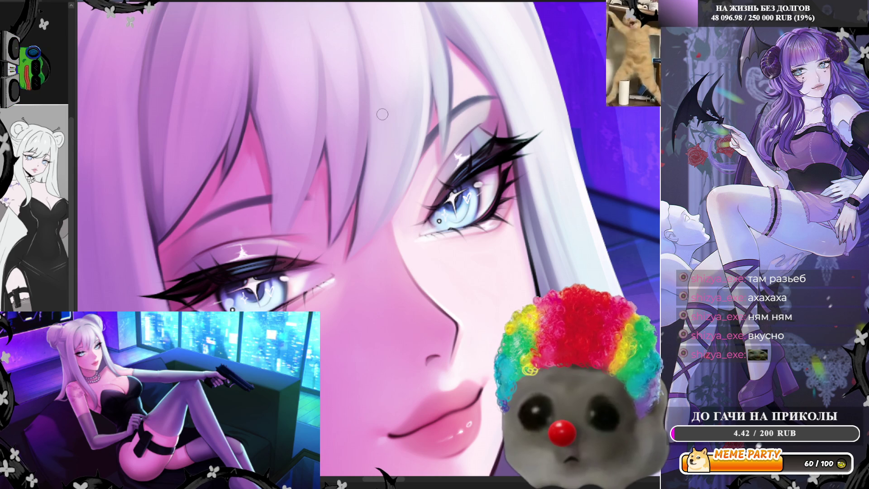
scroll(364, 182, down, 2)
scroll(365, 182, down, 2)
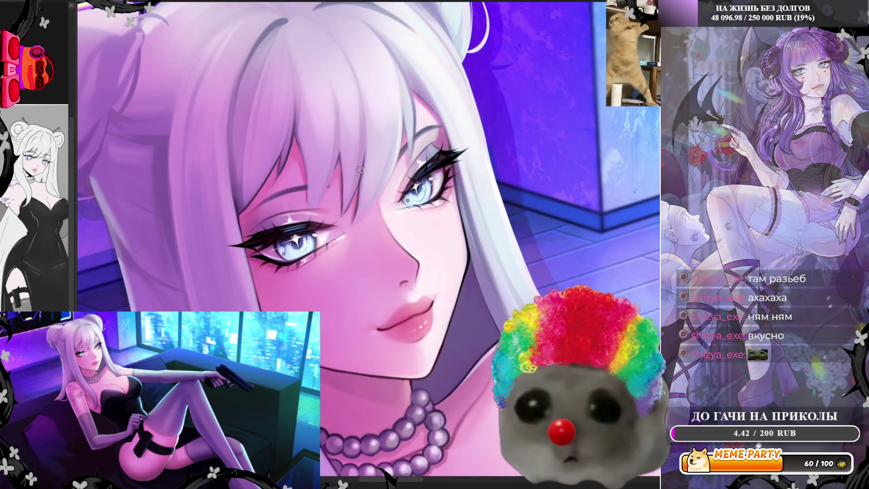
scroll(364, 181, down, 2)
scroll(360, 169, down, 1)
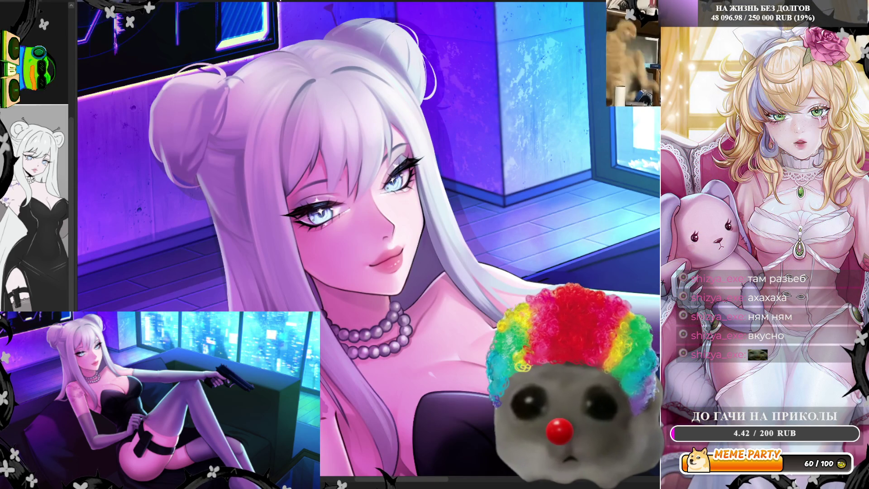
scroll(365, 181, down, 1)
scroll(365, 181, down, 1)
scroll(365, 181, down, 2)
scroll(365, 182, down, 1)
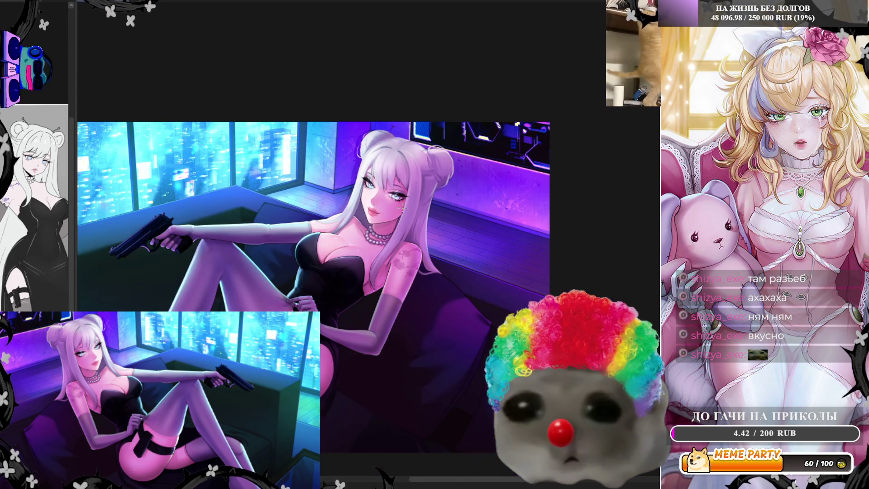
scroll(367, 200, up, 1)
scroll(367, 200, up, 2)
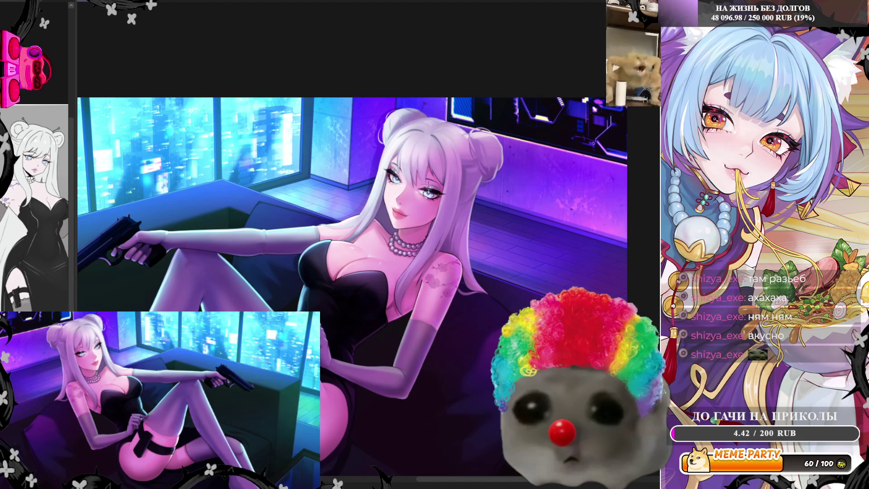
scroll(410, 184, up, 1)
scroll(410, 184, up, 1)
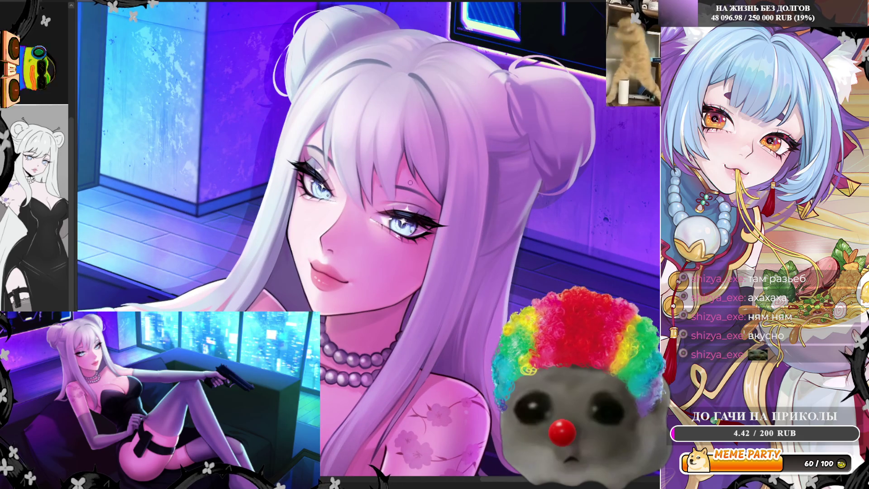
scroll(410, 183, up, 1)
scroll(406, 184, up, 1)
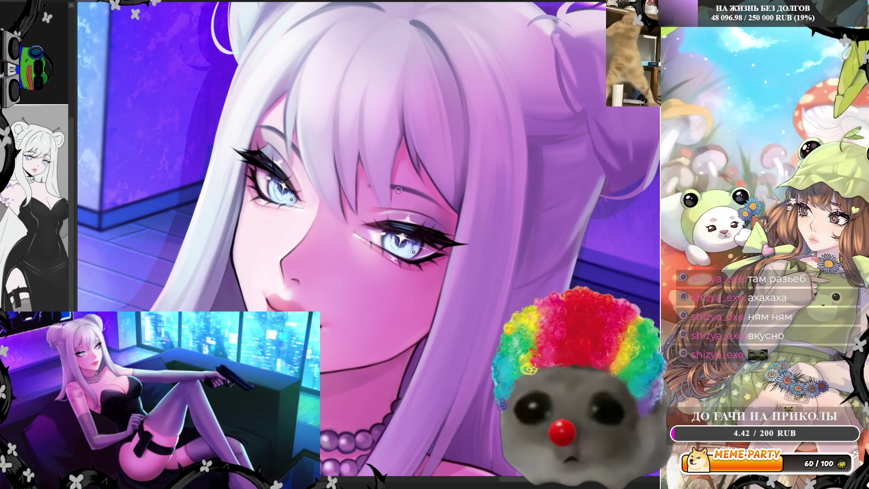
scroll(339, 271, up, 1)
scroll(339, 270, up, 1)
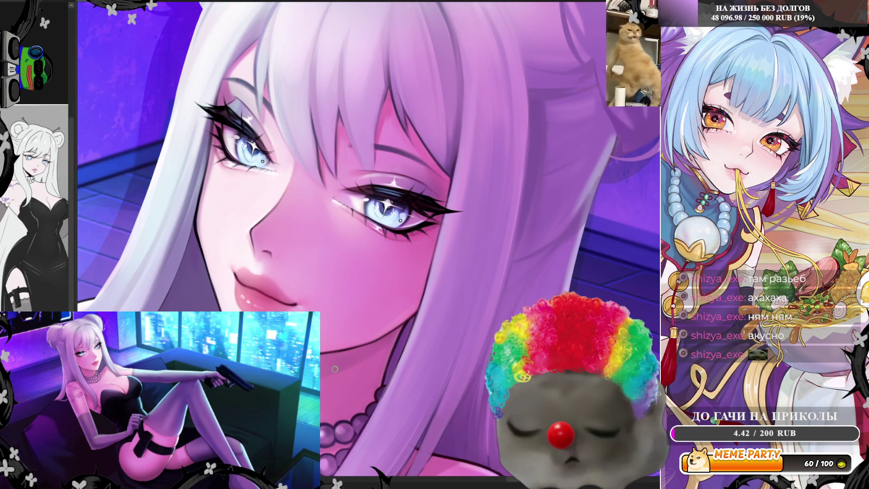
scroll(340, 357, up, 2)
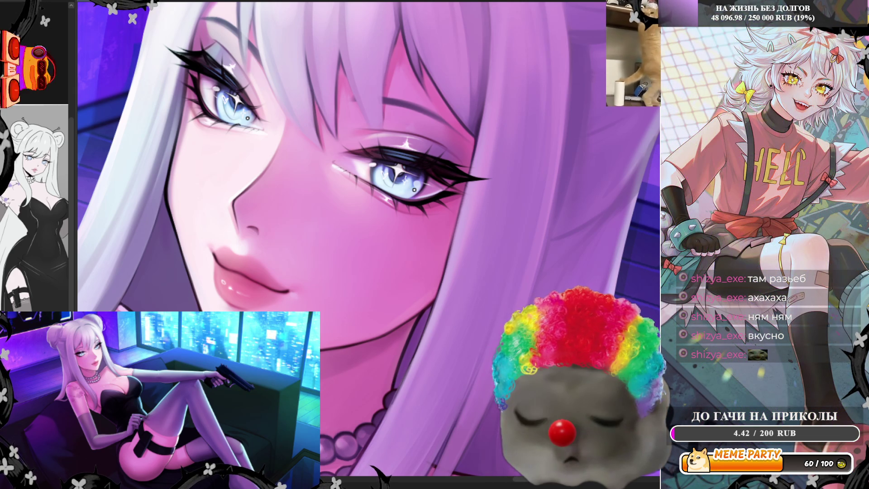
scroll(388, 198, down, 5)
scroll(414, 132, up, 2)
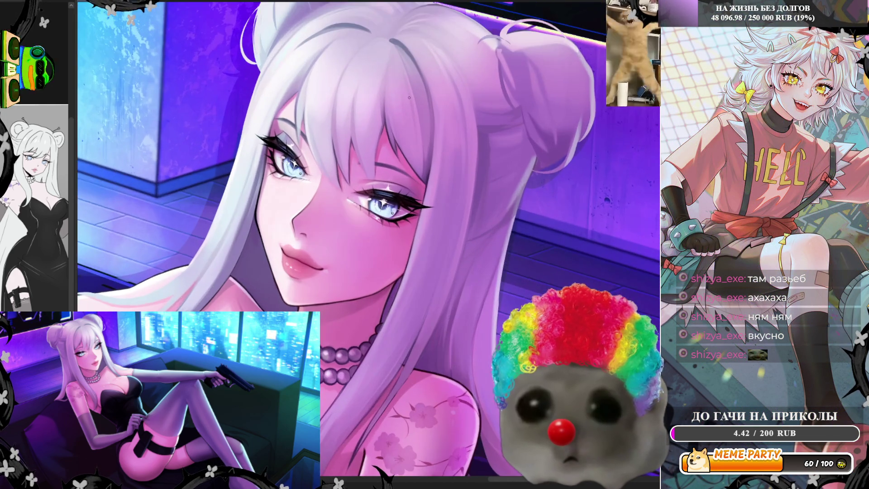
scroll(414, 132, up, 4)
scroll(394, 183, up, 2)
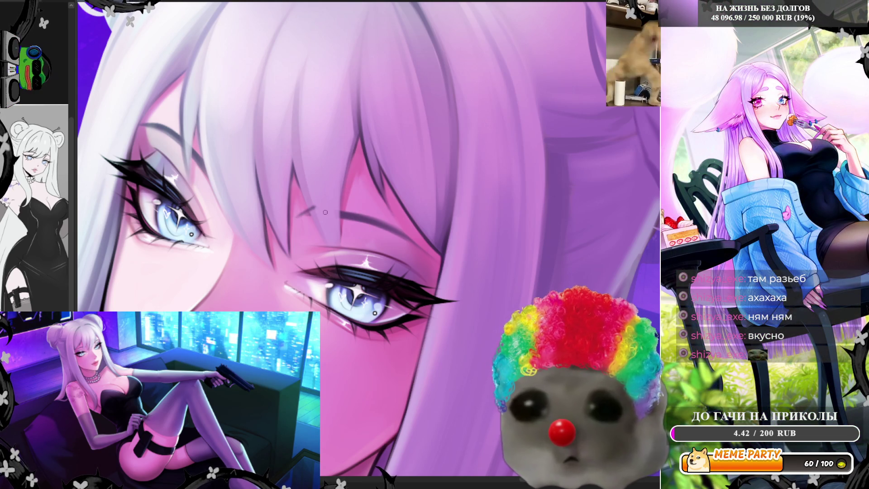
Step: Tilt the canvas clockwise then back counterclockwise while detailing the lashes
key(End)
key(Delete)
key(Delete)
key(Delete)
key(Delete)
key(Delete)
key(Delete)
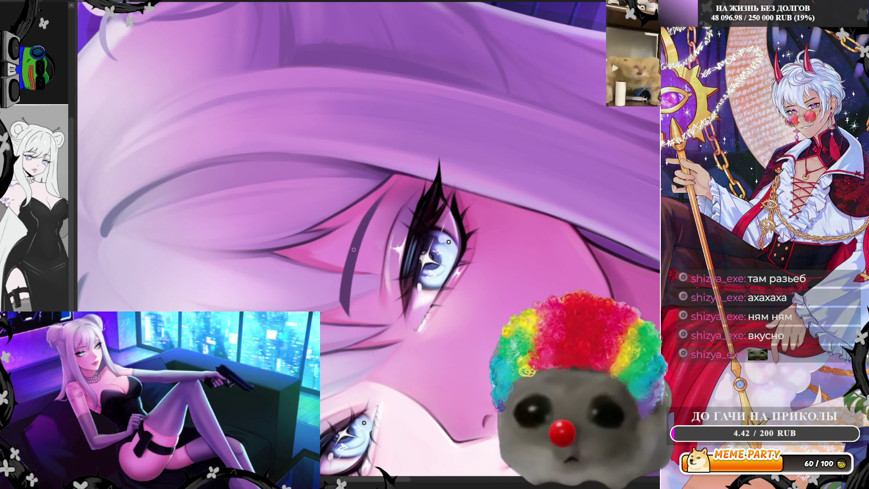
scroll(400, 165, down, 2)
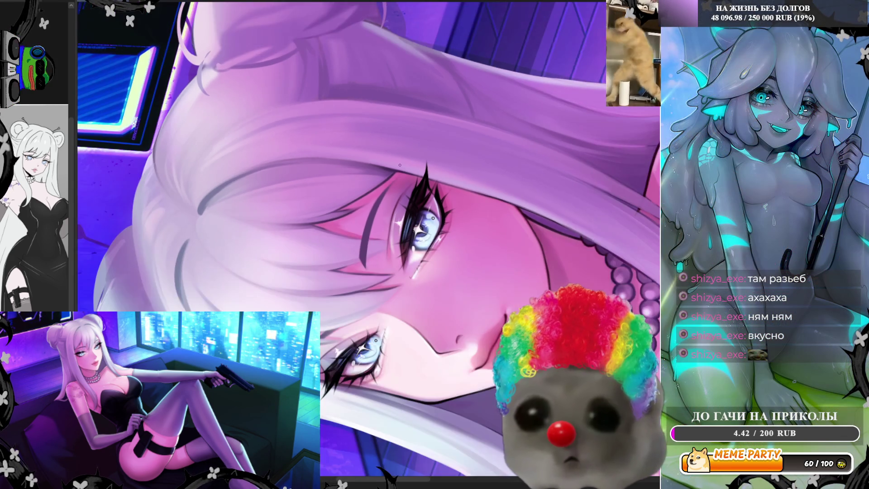
scroll(400, 164, down, 1)
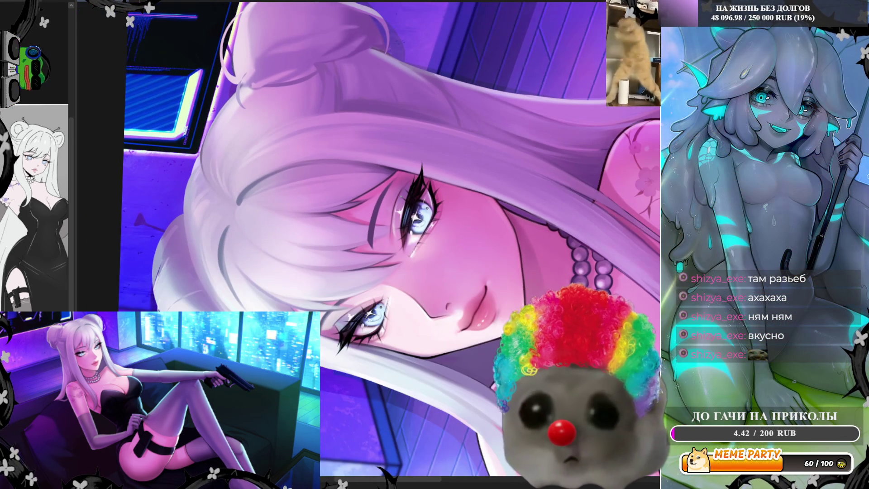
scroll(394, 209, down, 1)
scroll(388, 253, down, 1)
scroll(375, 341, down, 1)
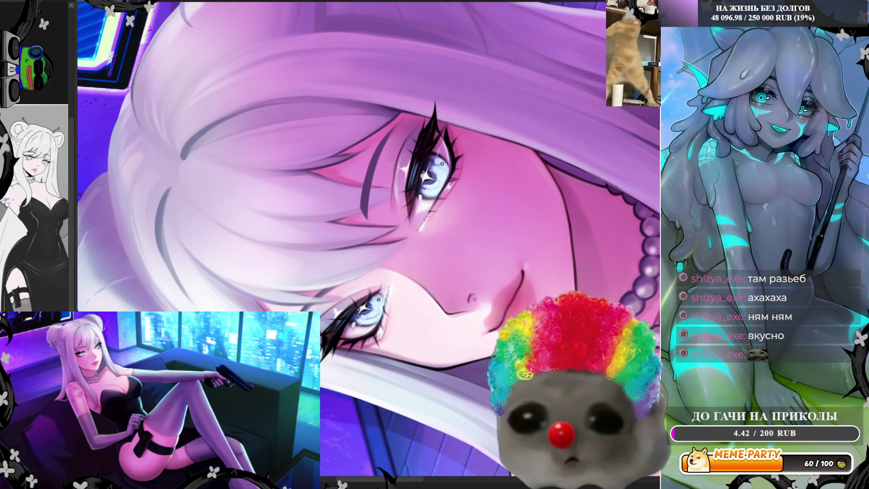
scroll(449, 295, up, 1)
scroll(421, 290, up, 1)
scroll(401, 287, up, 1)
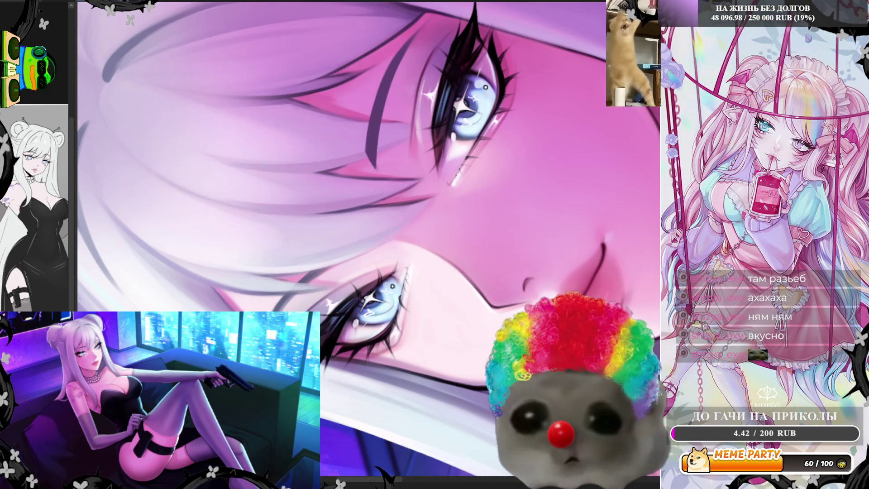